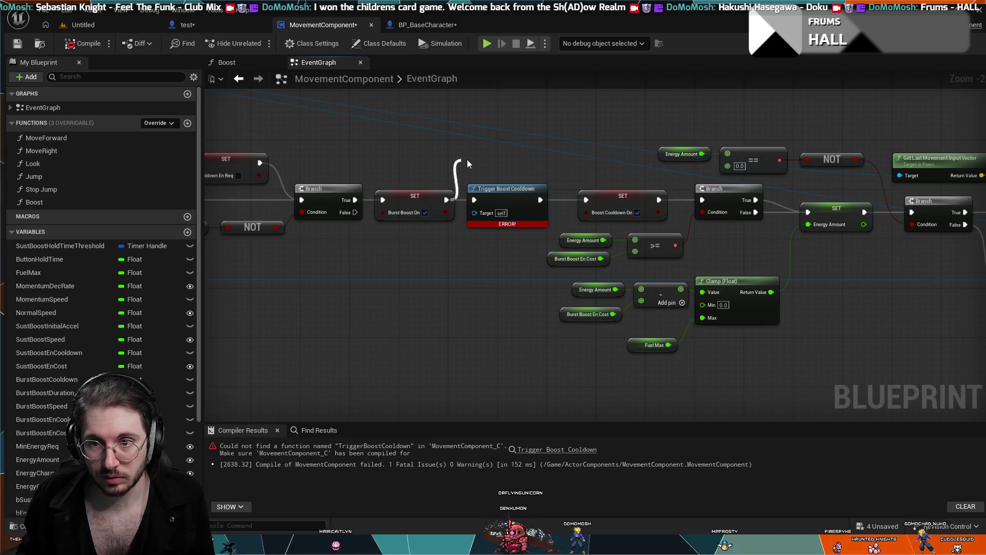
- Delete the erroring Trigger Boost Cooldown call, restore it with undo, and pan to the Boost Cooldown Event
click(496, 186)
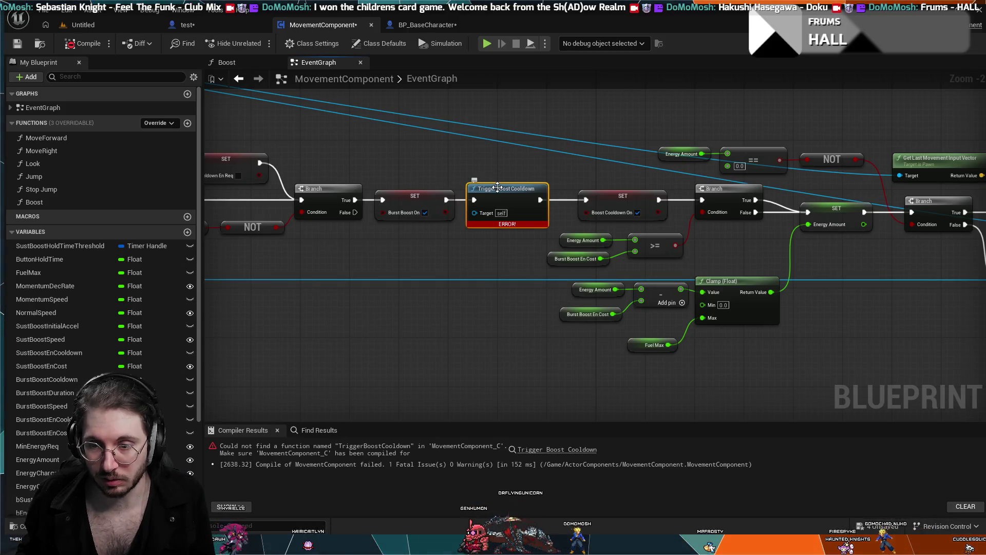
key(Delete)
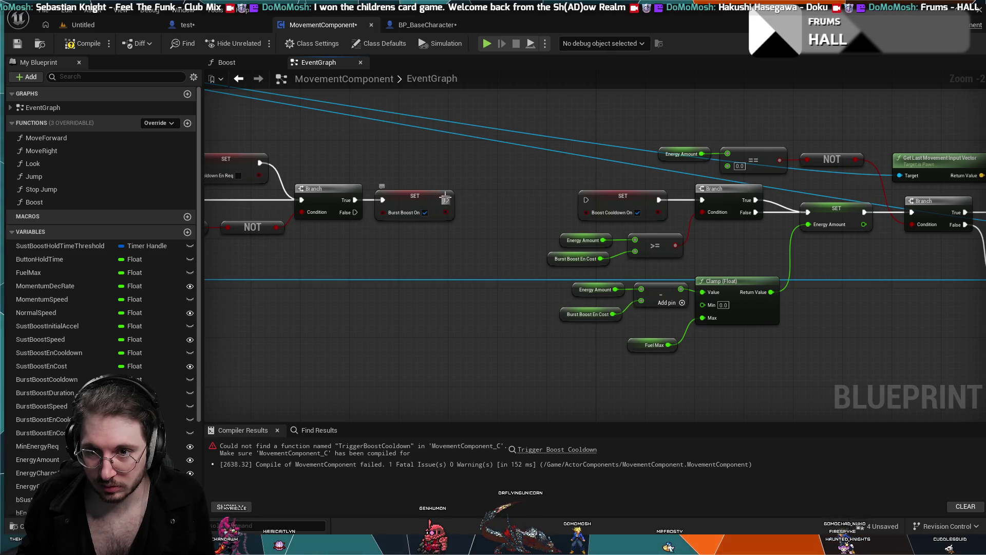
drag(456, 200, 457, 202)
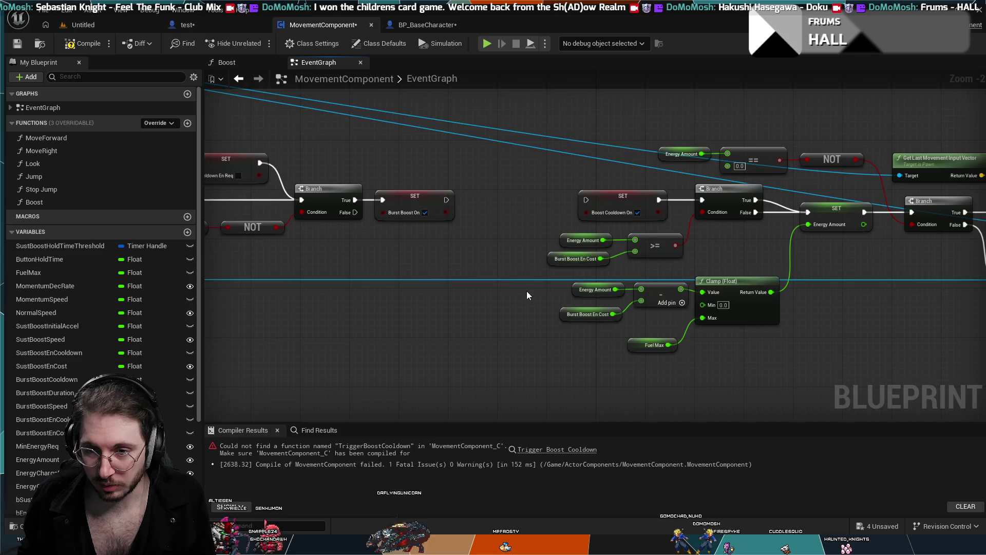
drag(526, 291, 508, 255)
key(ctrl+z)
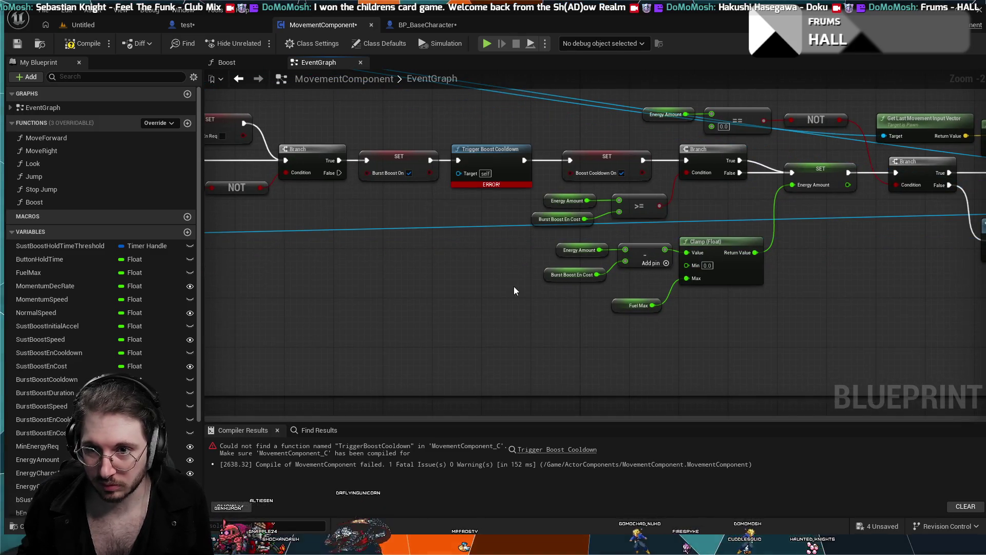
drag(545, 301, 578, 162)
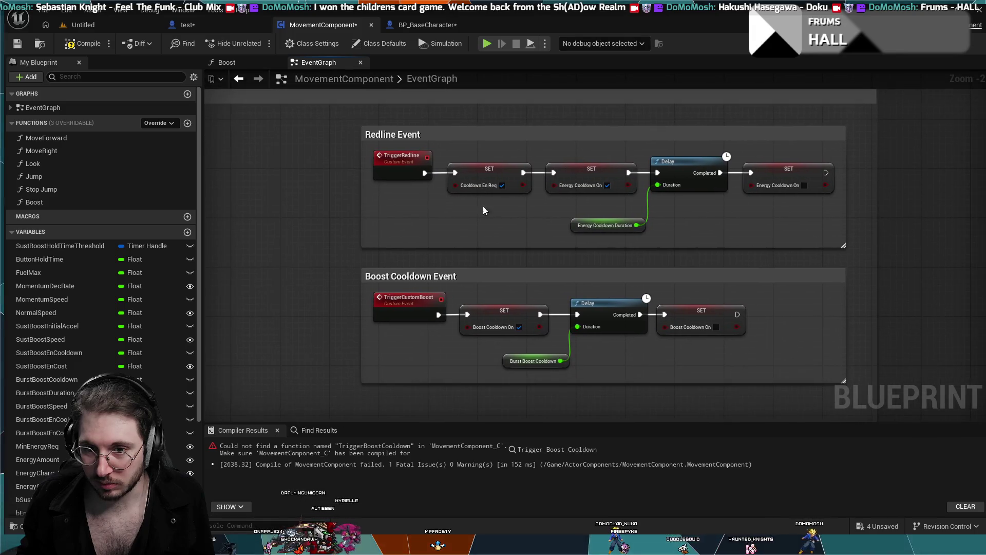
- Rename the TriggerCustomBoost custom event to TriggerBoostCooldown and recompile the MovementComponent blueprint
click(424, 296)
double_click(406, 297)
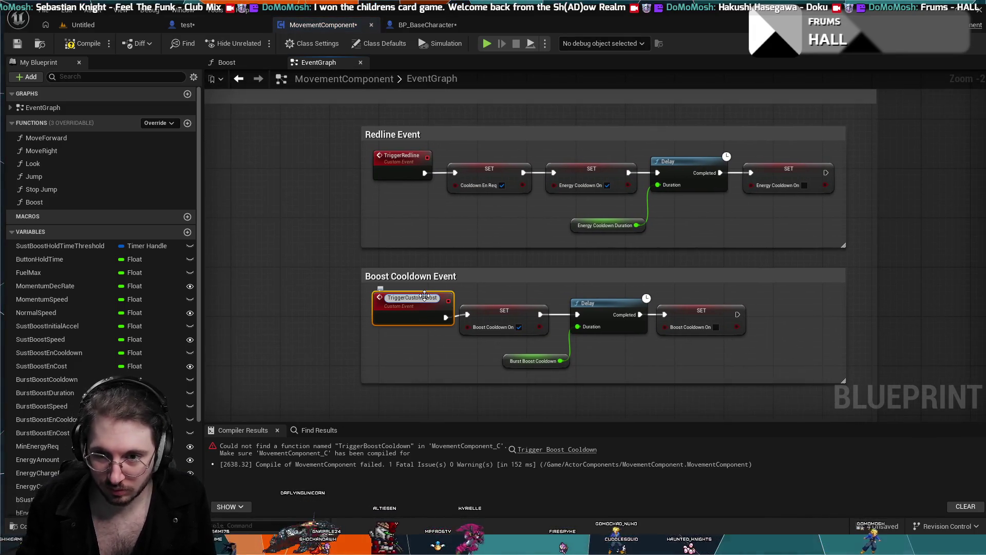
key(BackSpace)
key(BackSpace)
key(BackSpace)
key(BackSpace)
key(BackSpace)
key(BackSpace)
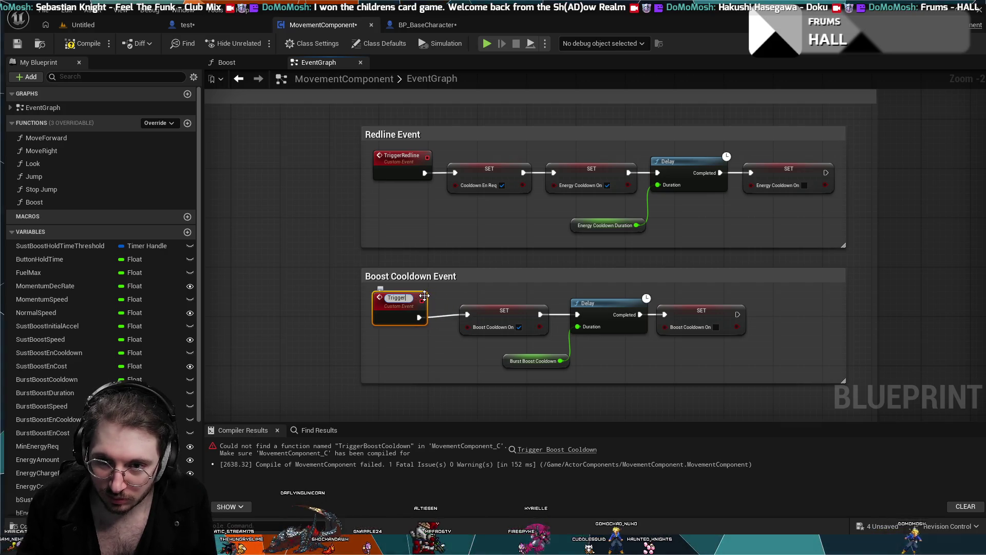
text(BoostCooldown)
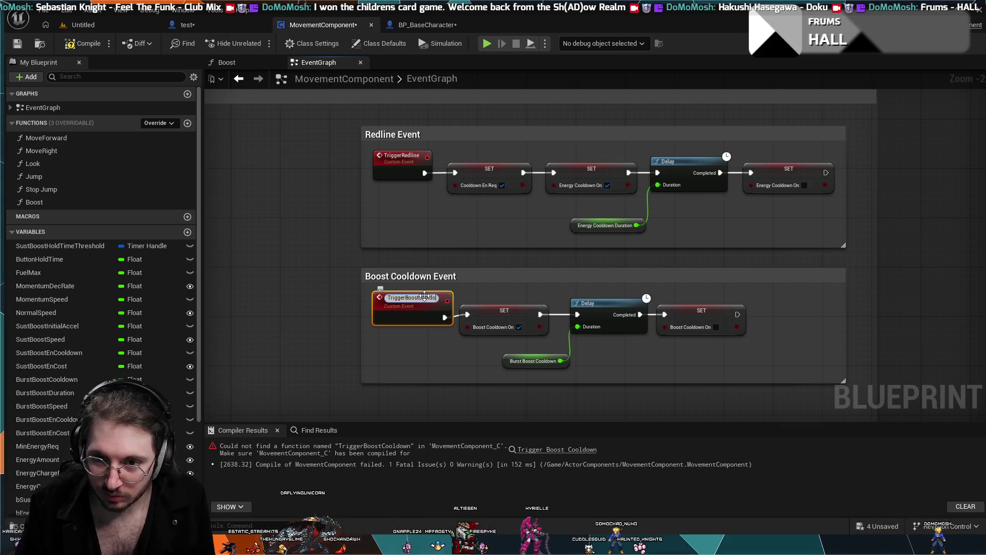
key(Return)
click(83, 43)
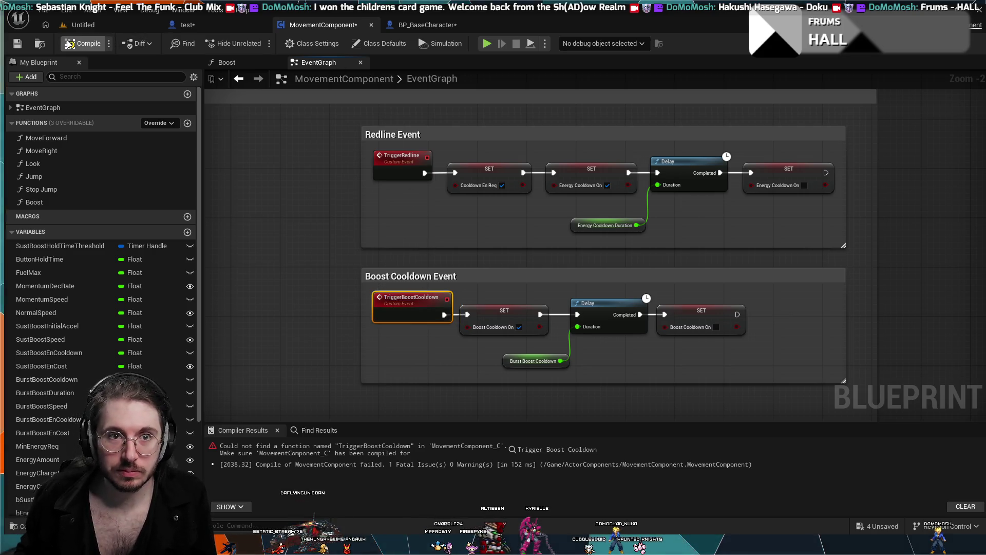
click(352, 227)
- Switch to the Untitled level and launch a Play In Editor session
scroll(338, 227, down, 4)
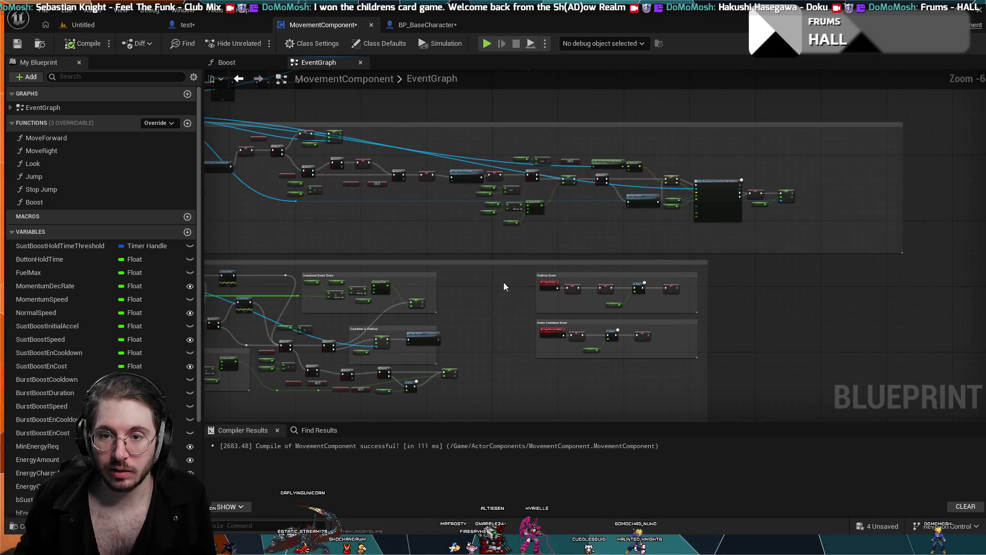
scroll(465, 230, up, 1)
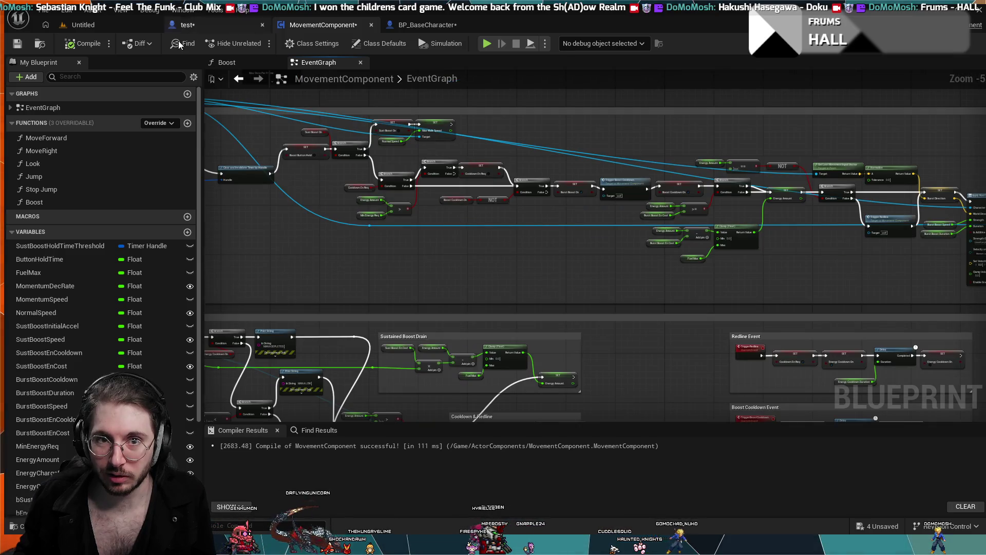
click(95, 27)
click(259, 43)
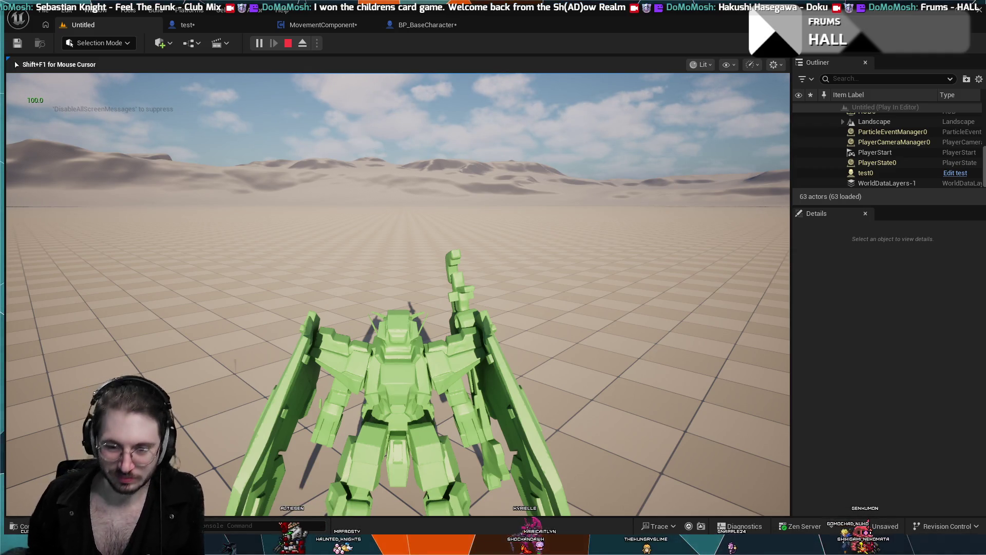
- Fly the green mech around the desert level, then end the play session with Esc
mouse_move(398, 293)
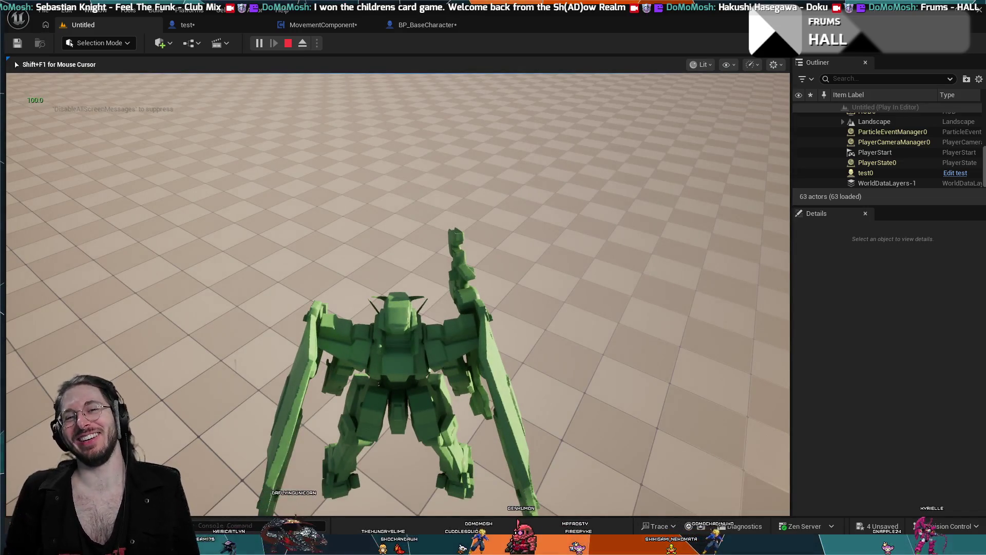
key(Escape)
click(639, 365)
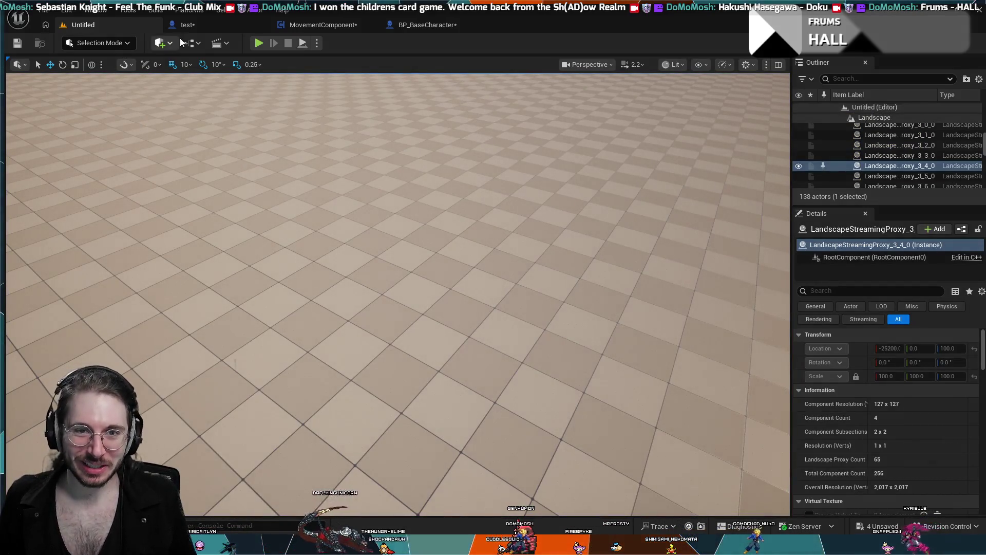
click(199, 27)
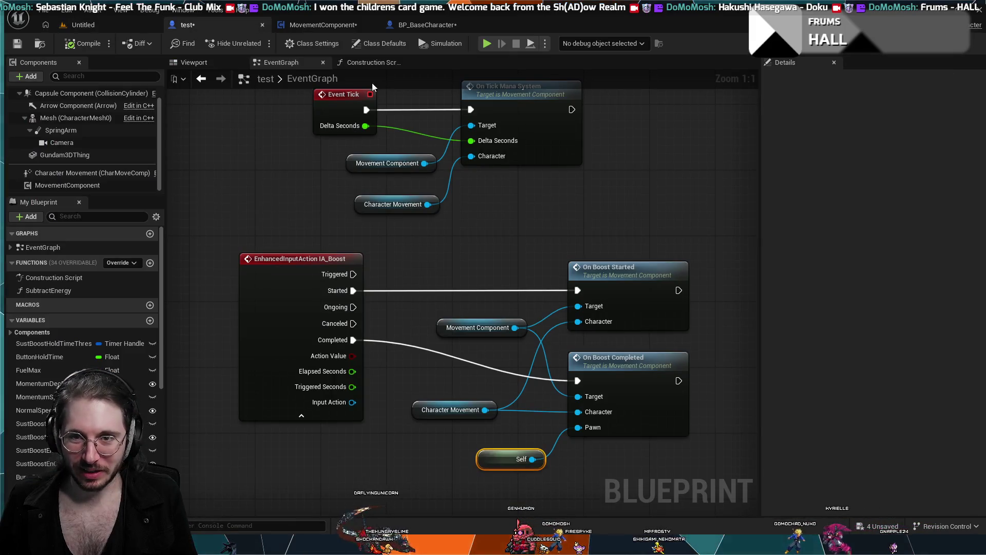
click(323, 25)
scroll(433, 225, up, 2)
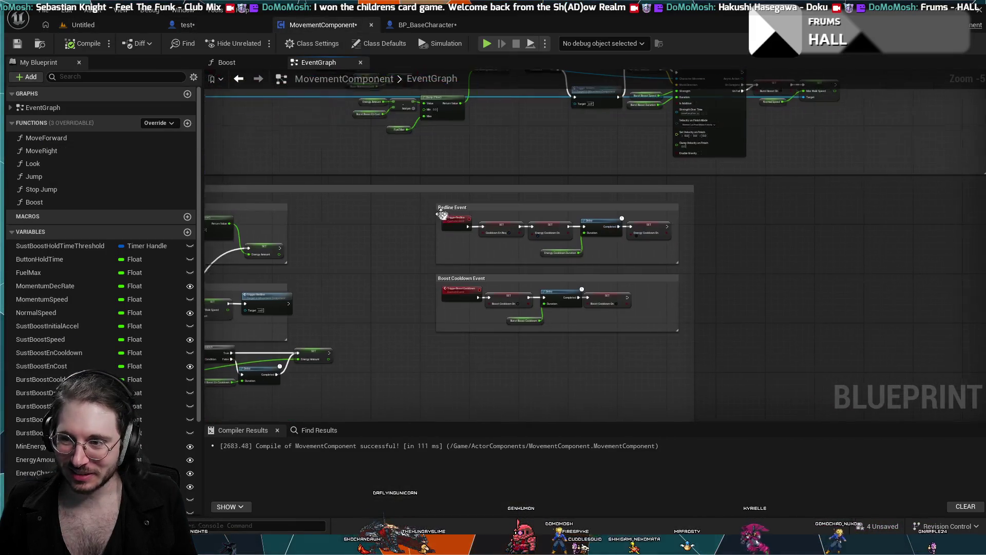
scroll(540, 303, up, 5)
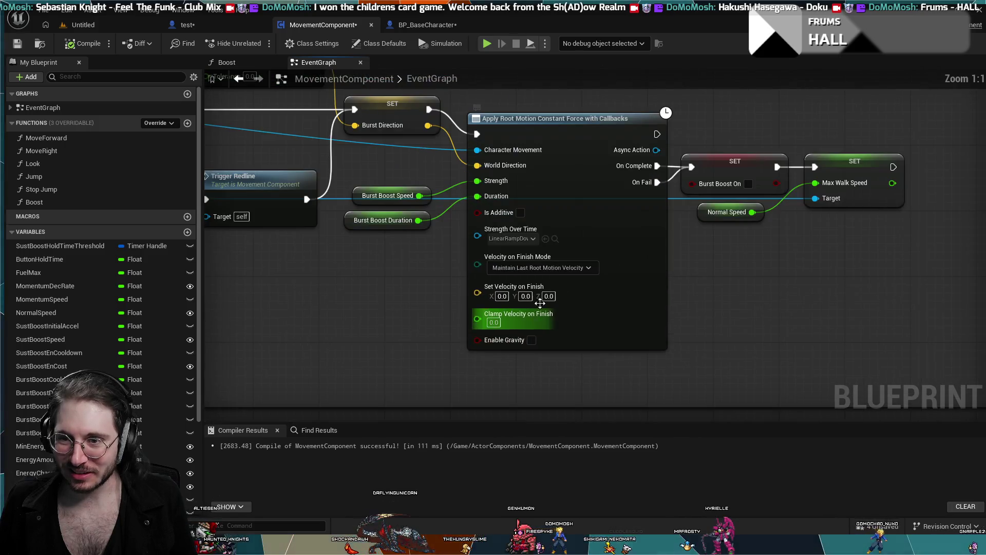
drag(704, 282, 674, 309)
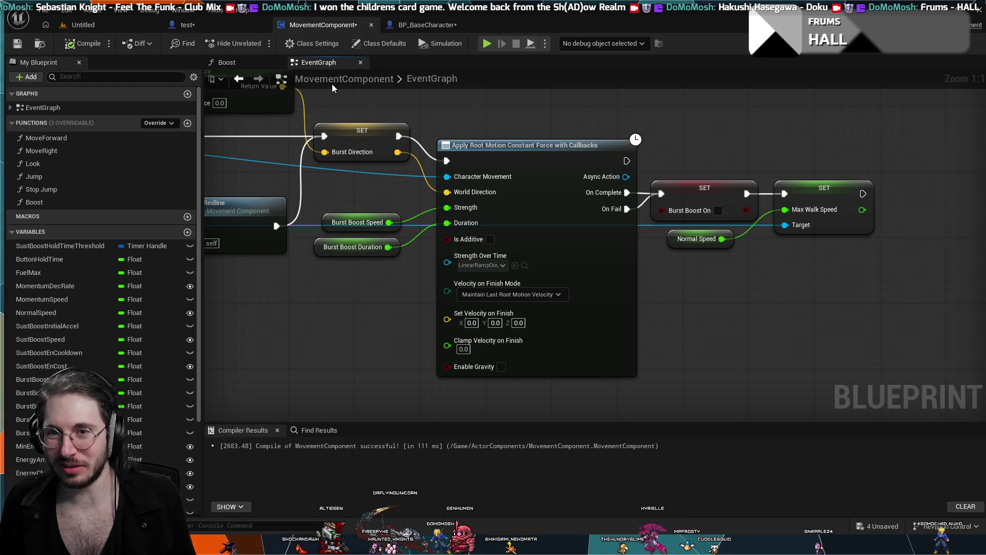
click(251, 61)
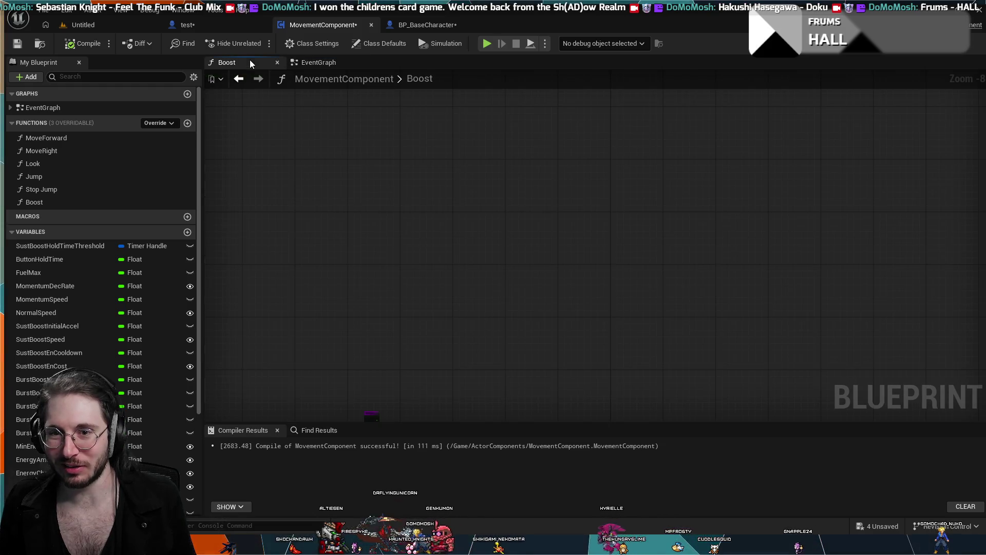
click(317, 62)
click(131, 23)
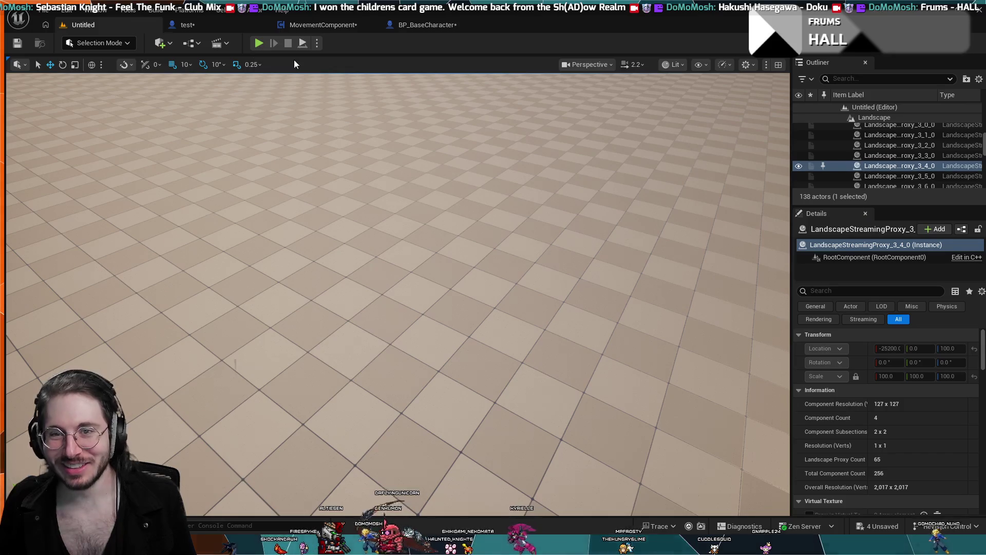
click(259, 44)
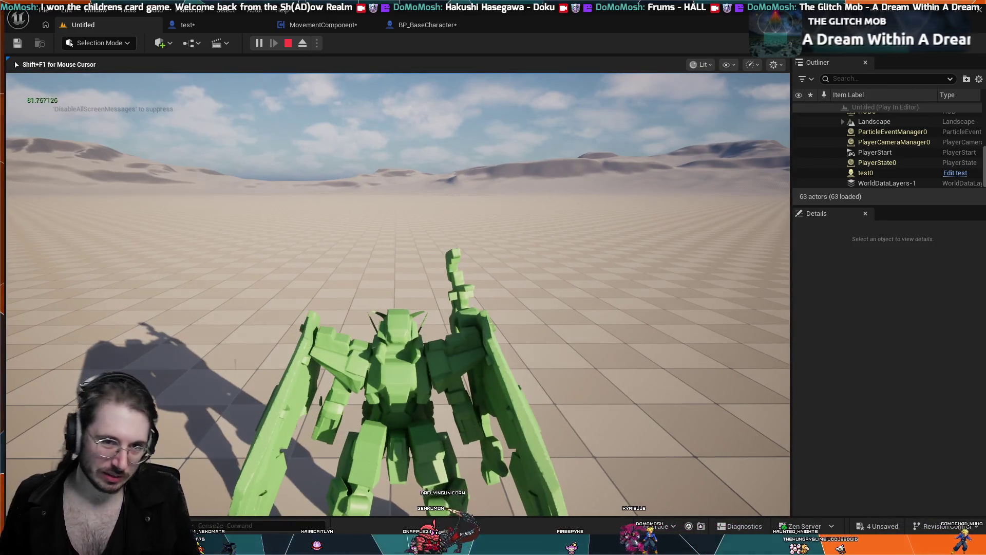
key(Escape)
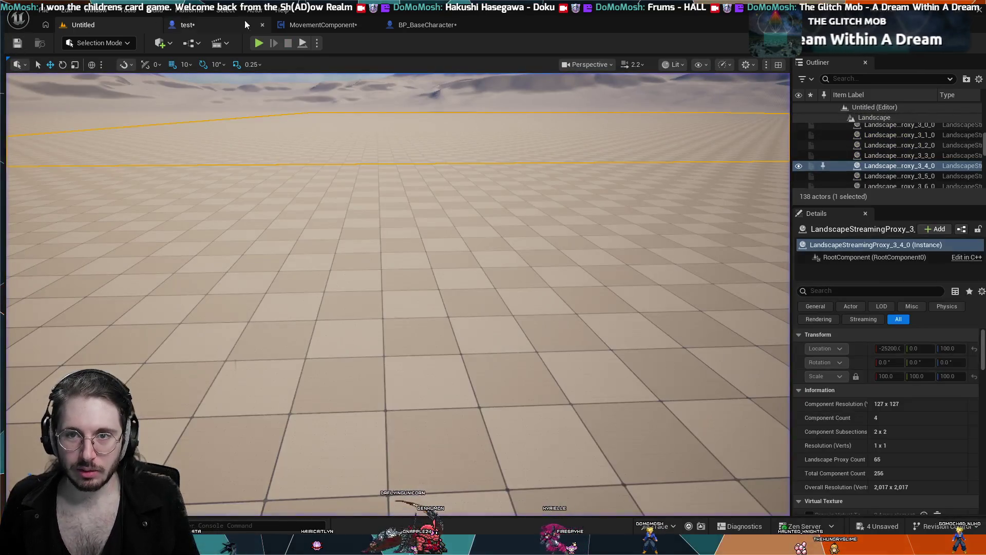
click(409, 27)
click(307, 24)
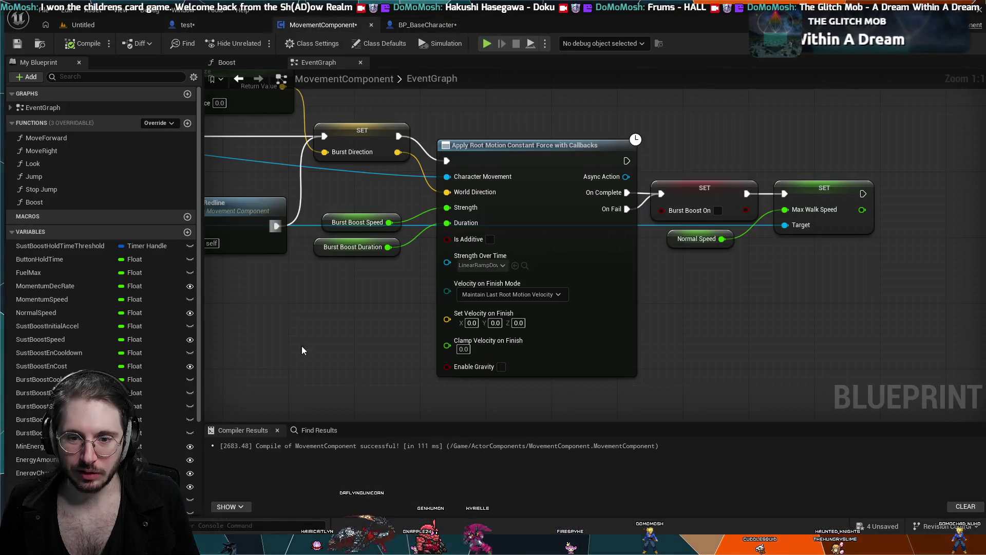
click(418, 28)
scroll(341, 143, down, 4)
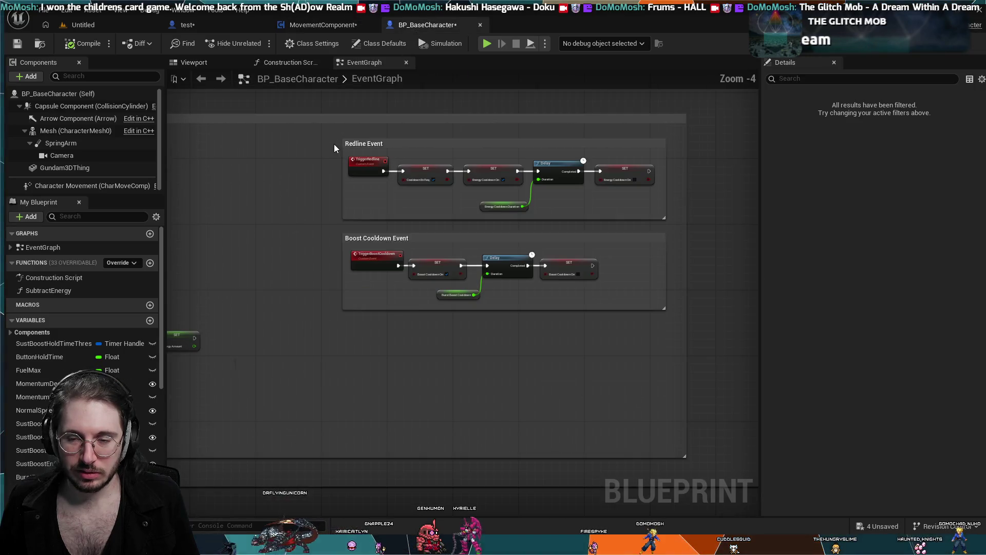
click(347, 24)
scroll(378, 238, down, 4)
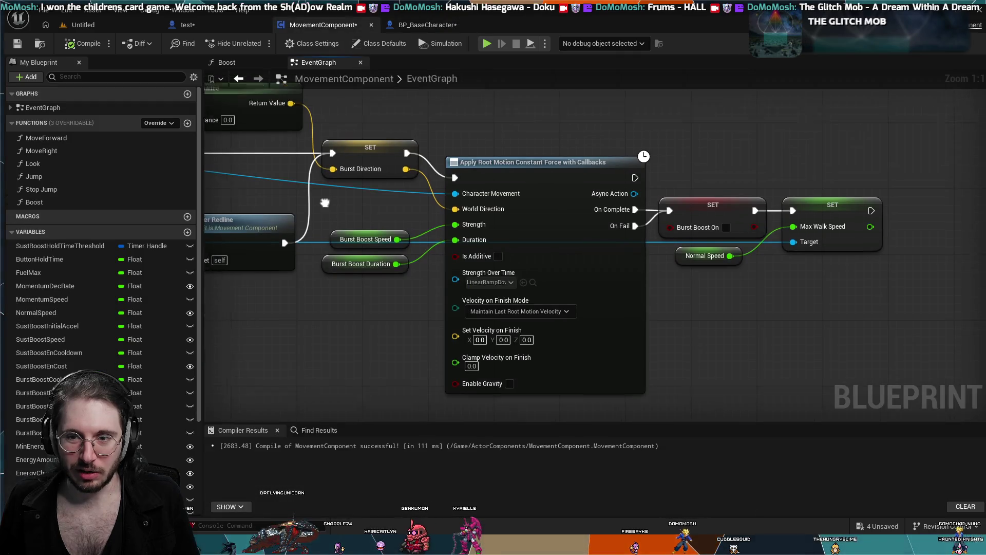
scroll(377, 239, down, 2)
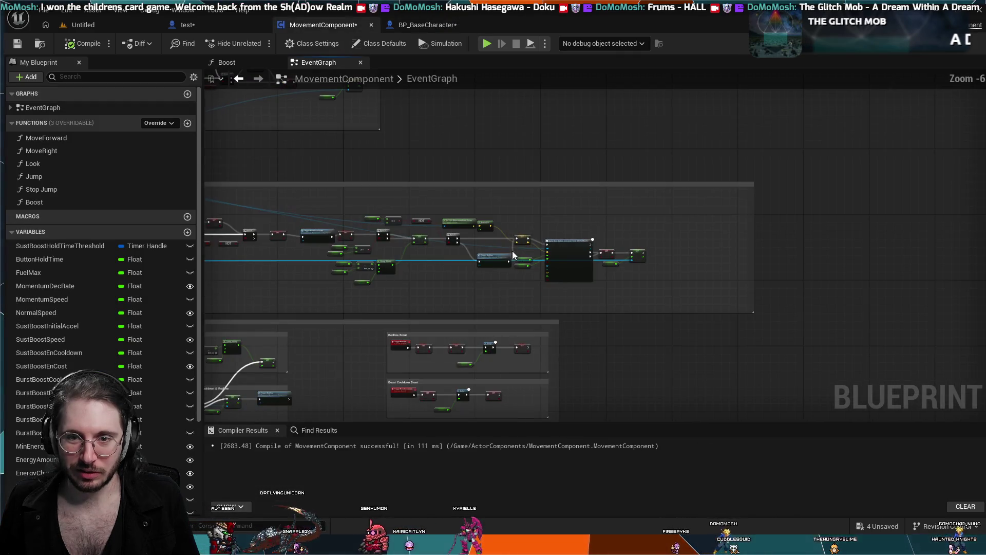
mouse_move(525, 194)
mouse_down()
mouse_move(464, 176)
mouse_move(418, 185)
mouse_up()
drag(288, 249, 317, 176)
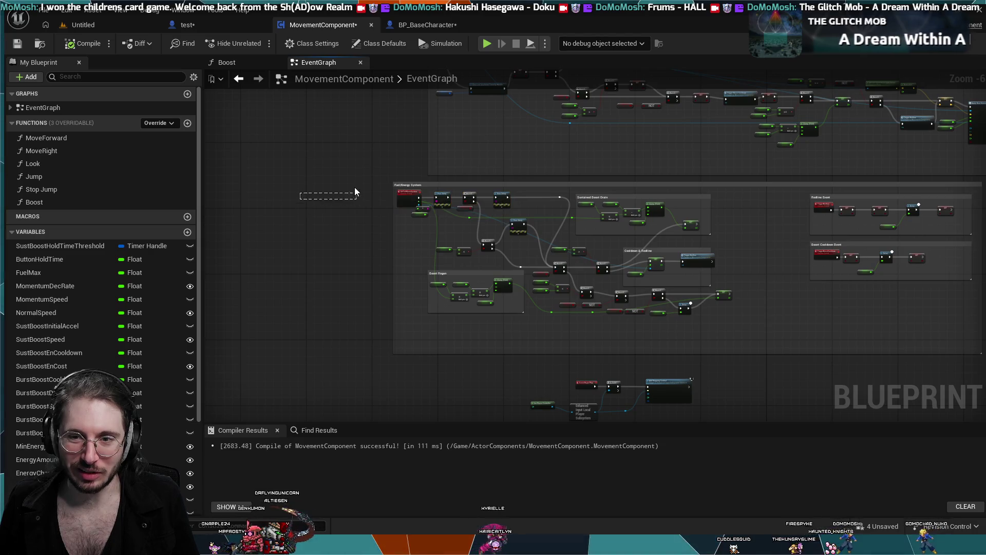
drag(404, 189, 438, 195)
drag(500, 277, 310, 276)
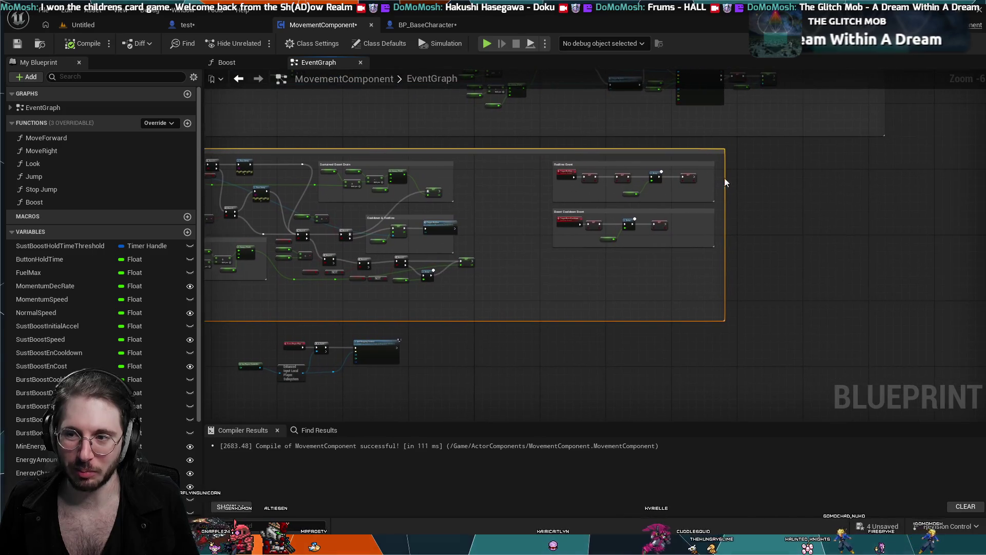
scroll(784, 291, down, 2)
scroll(246, 147, down, 1)
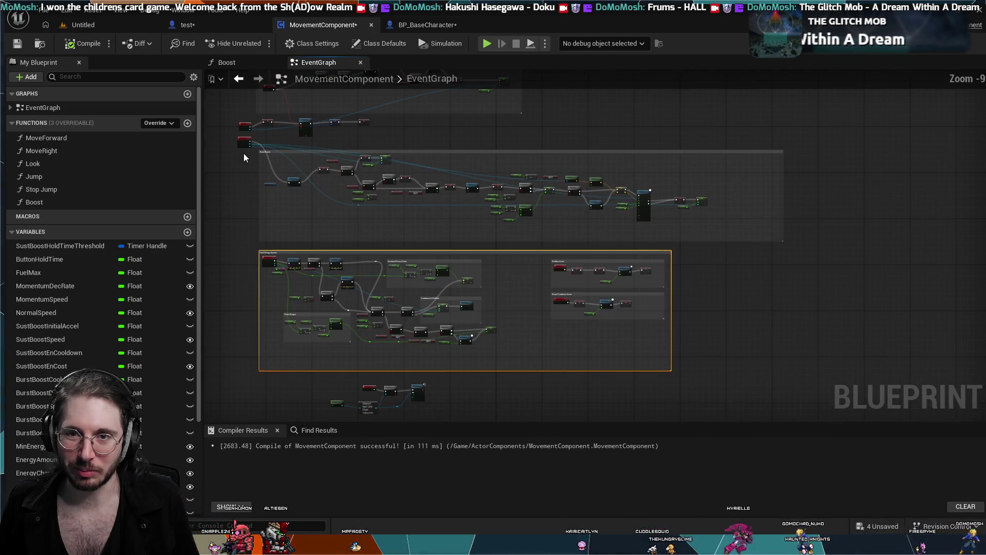
mouse_move(243, 153)
mouse_down()
mouse_move(375, 337)
mouse_move(390, 341)
mouse_move(353, 212)
mouse_up()
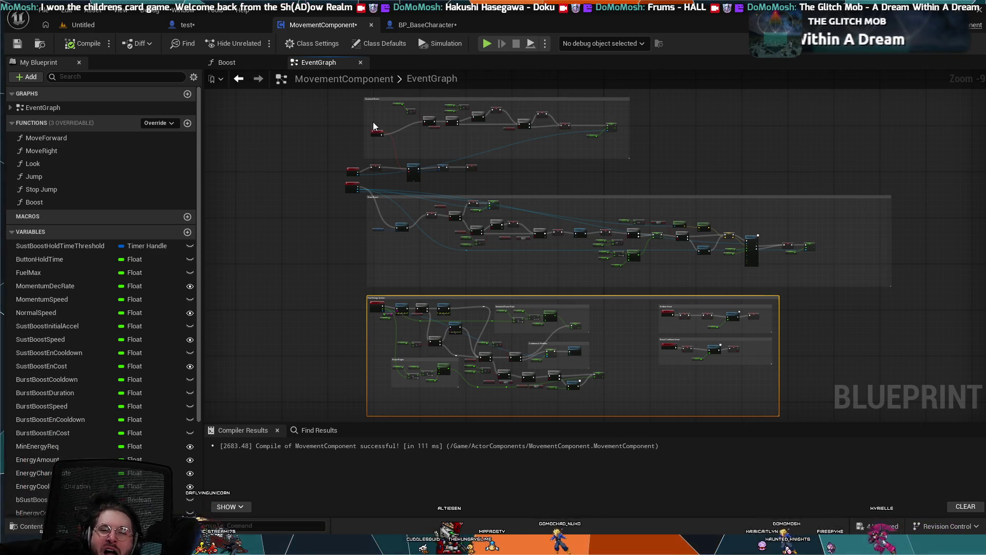
- Bring up the test blueprint's EventGraph and frame the Event Tick and IA_Boost nodes
click(217, 26)
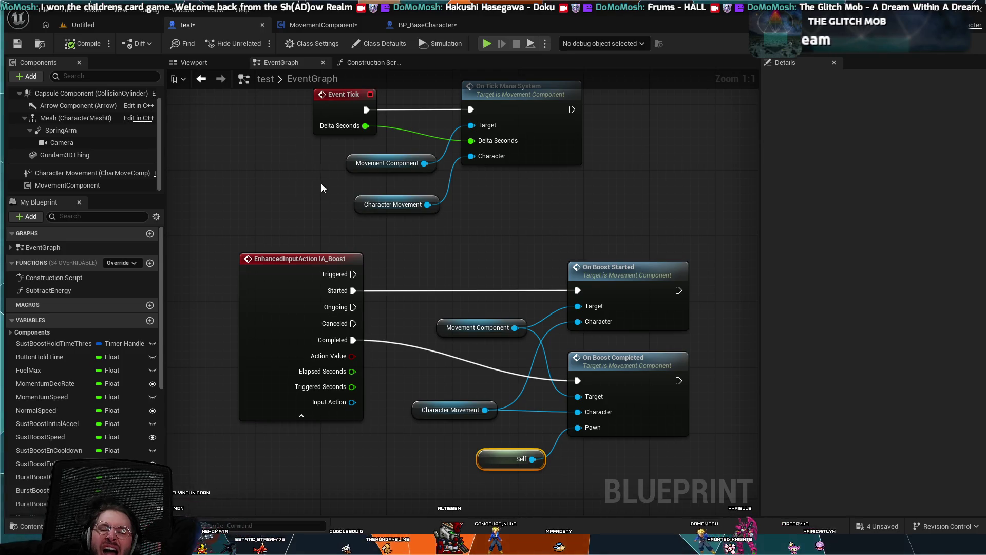
scroll(322, 198, down, 2)
mouse_move(304, 186)
mouse_down()
mouse_move(356, 270)
mouse_move(400, 246)
mouse_up()
scroll(356, 269, down, 1)
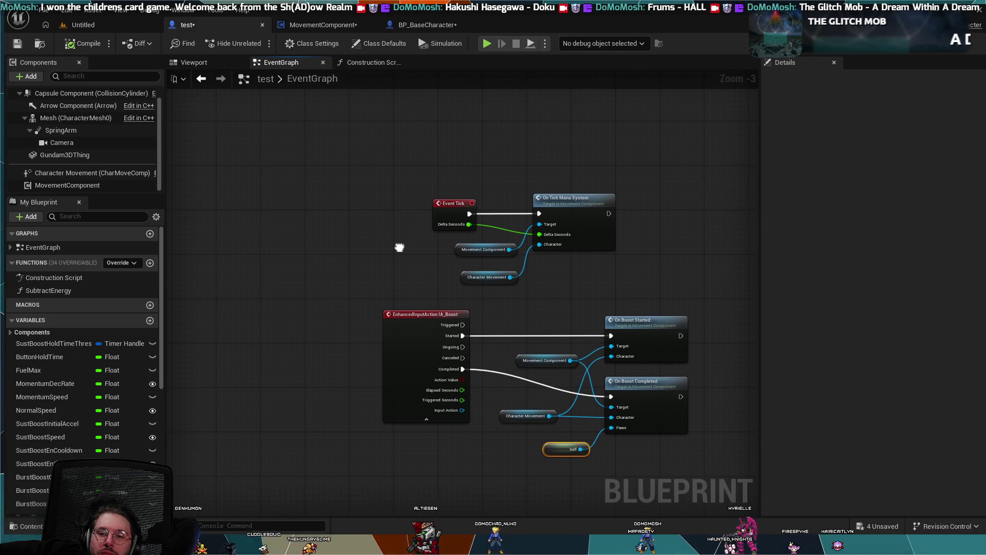
scroll(344, 225, down, 2)
scroll(343, 227, up, 2)
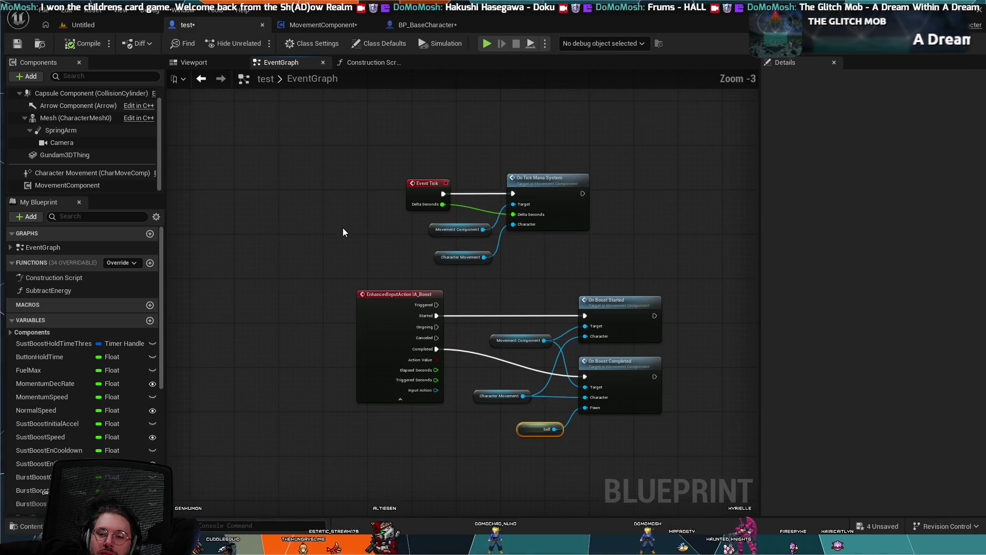
drag(360, 250, 323, 234)
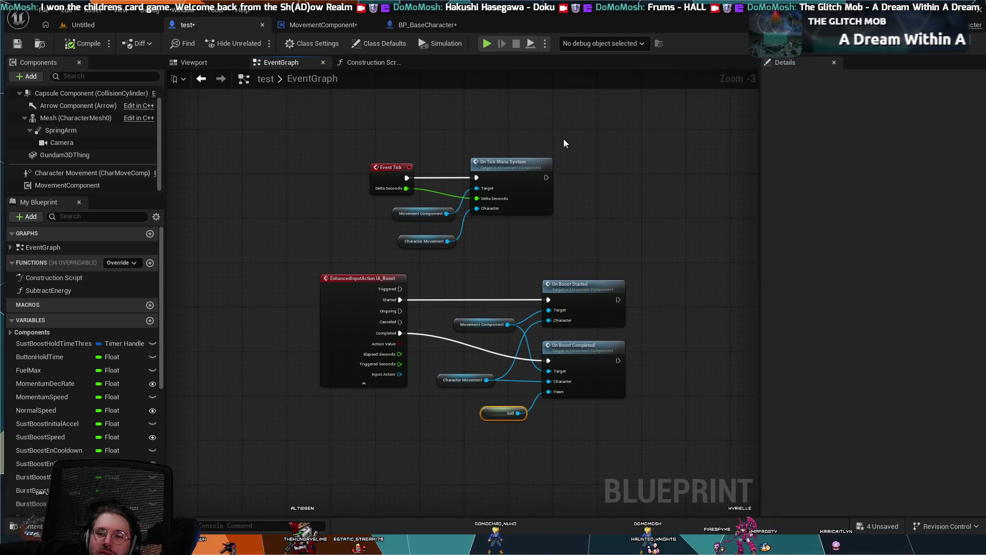
scroll(564, 139, down, 2)
scroll(563, 141, up, 2)
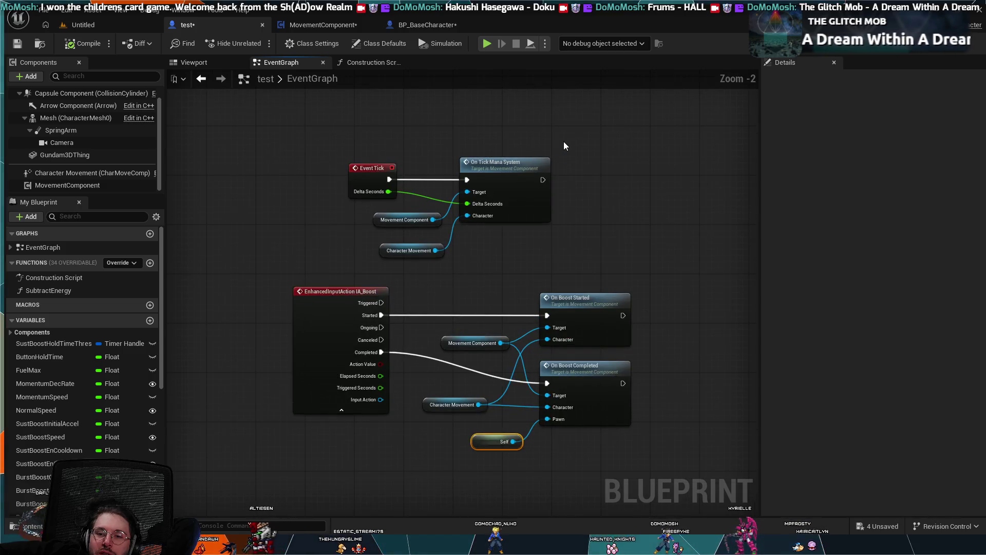
scroll(563, 154, up, 2)
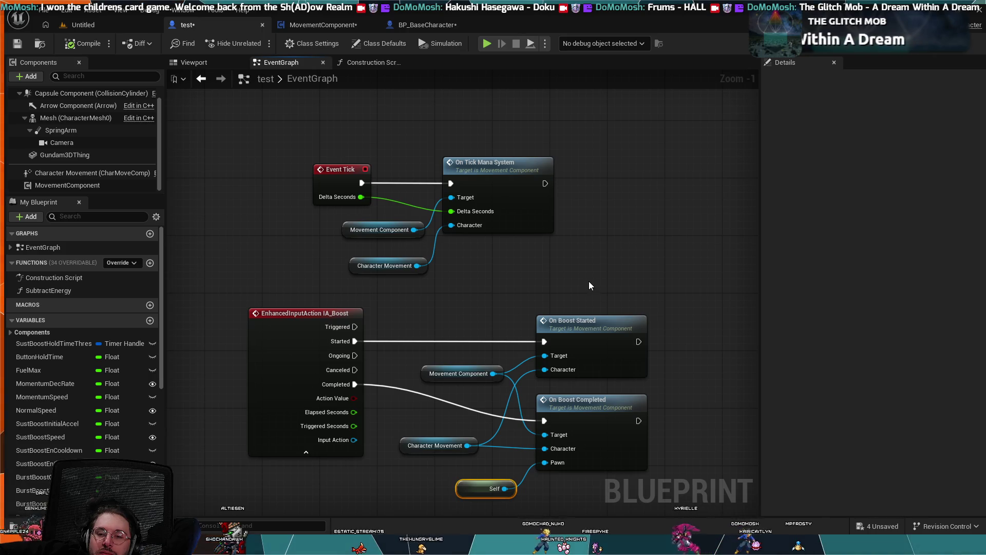
scroll(589, 286, down, 11)
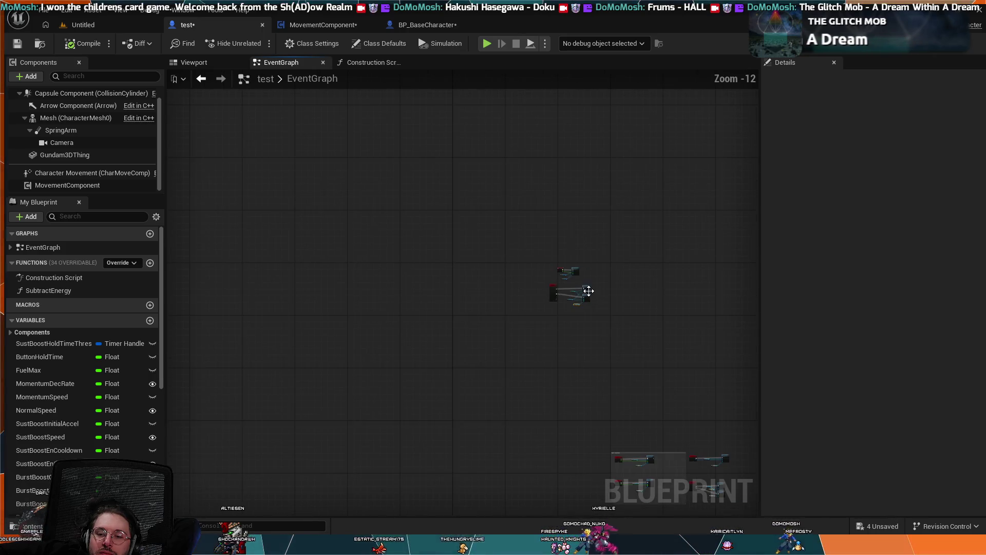
scroll(606, 349, up, 8)
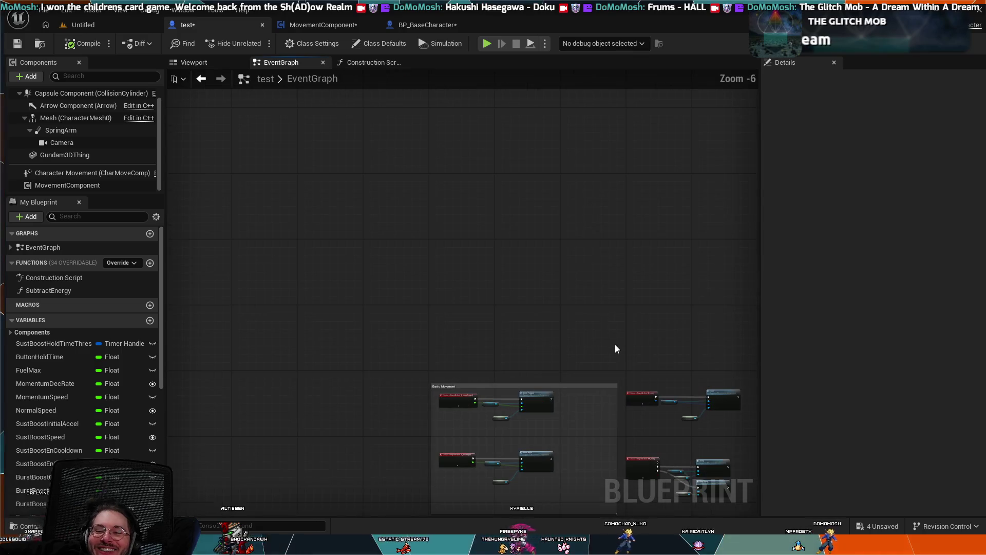
scroll(524, 205, down, 2)
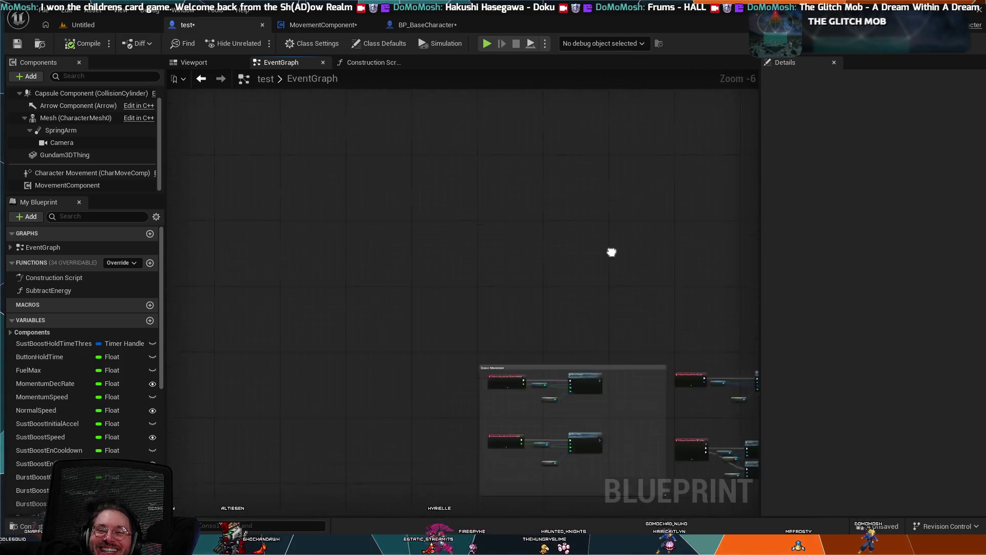
drag(516, 345, 404, 331)
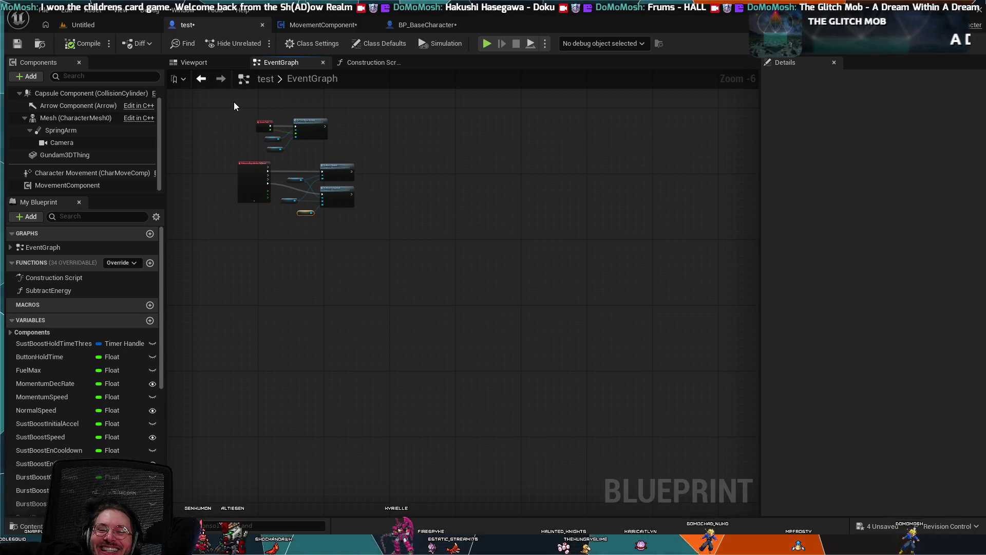
- Move the Event Tick and IA_Boost node chains just above the Basic Movement comment, then reselect them
mouse_move(234, 103)
mouse_down()
mouse_move(389, 209)
mouse_move(380, 307)
mouse_move(345, 253)
mouse_up()
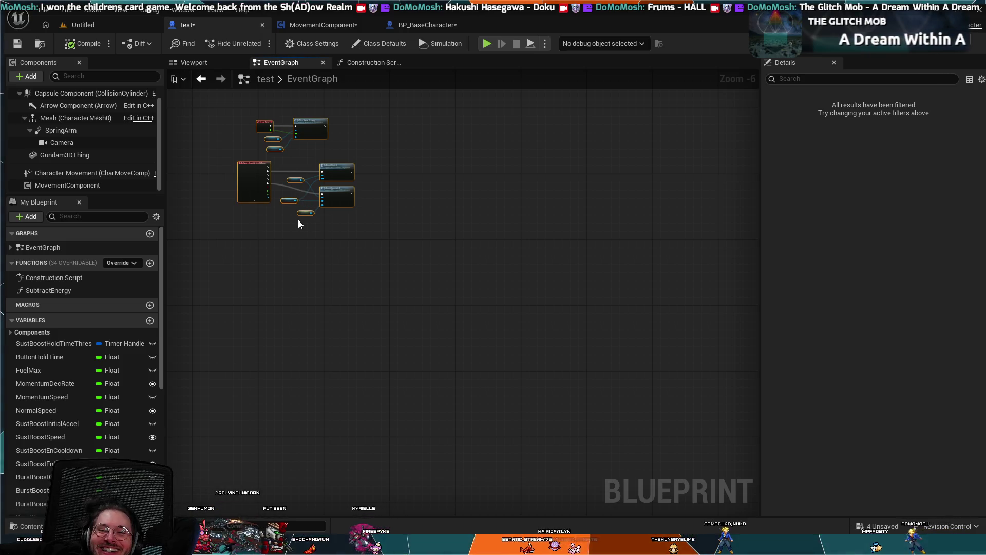
mouse_move(303, 221)
mouse_down()
mouse_move(621, 497)
mouse_move(625, 514)
mouse_move(558, 343)
mouse_move(511, 304)
mouse_up()
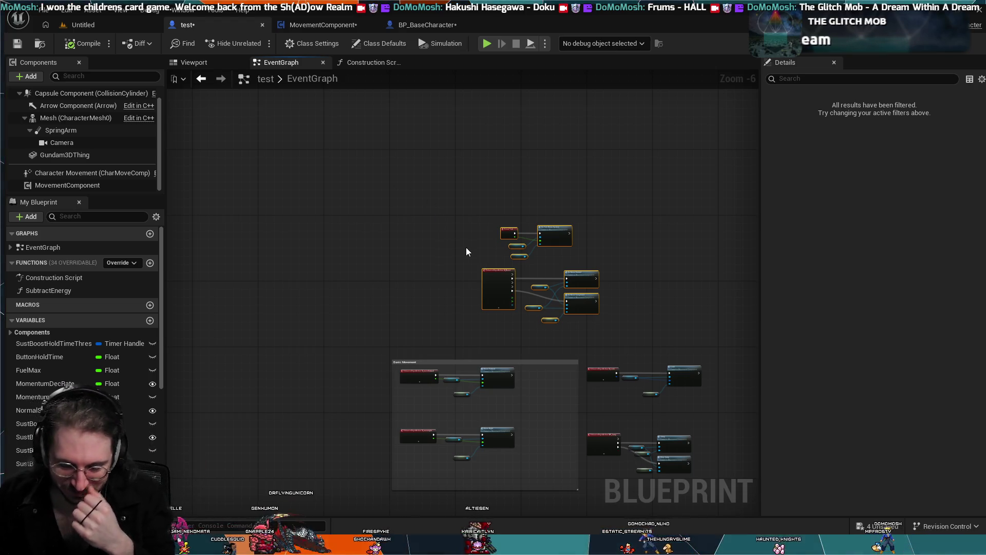
scroll(471, 251, up, 1)
scroll(471, 254, up, 1)
scroll(478, 255, down, 1)
drag(479, 286, 443, 232)
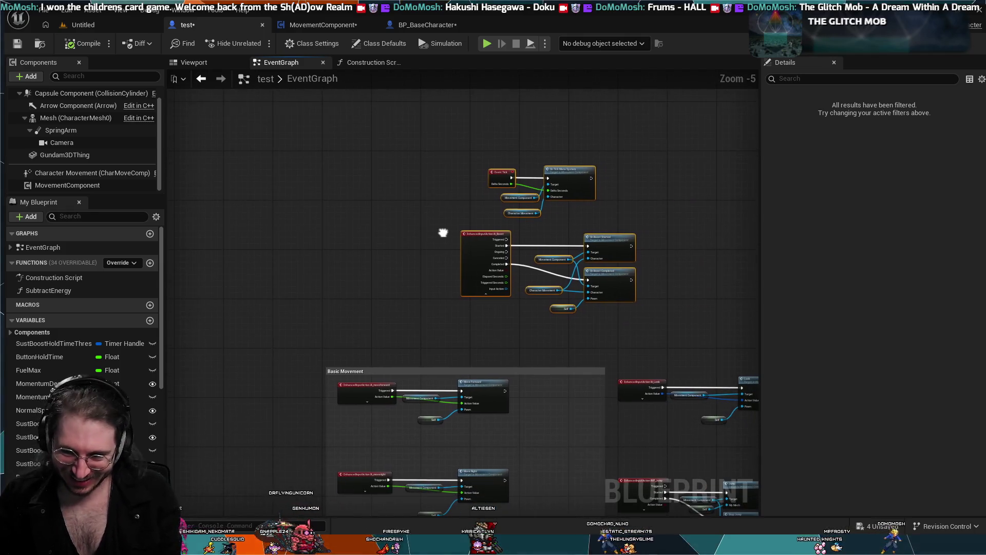
mouse_move(451, 137)
mouse_down()
mouse_move(645, 366)
mouse_move(668, 337)
mouse_up()
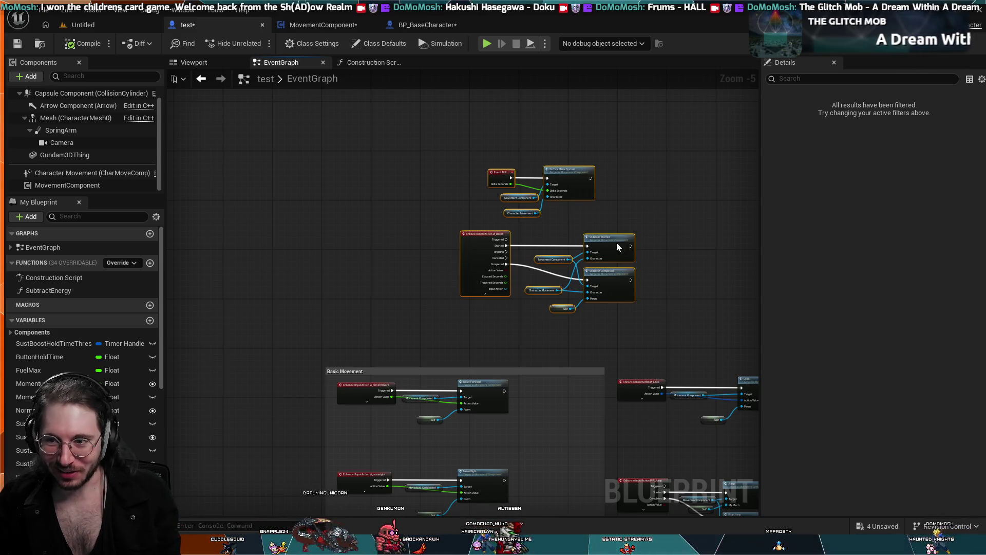
- Wrap the selected nodes in a 'Boostin' comment and align it above Basic Movement
key(c)
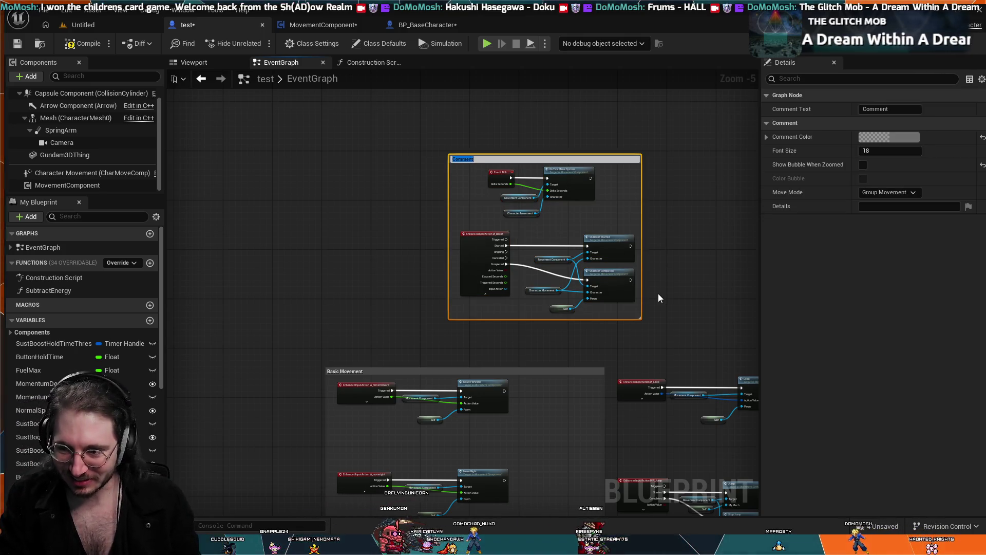
text(Boostin)
key(Return)
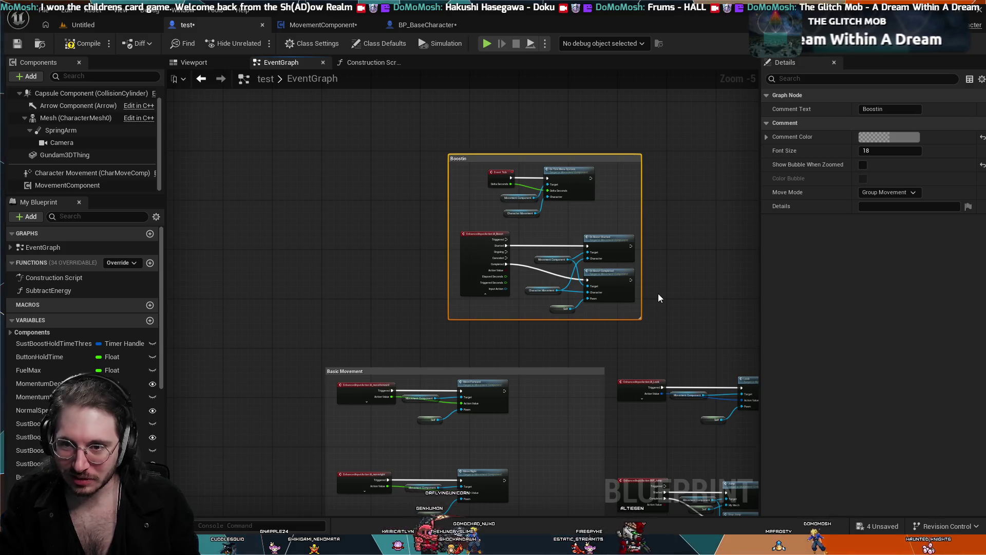
scroll(596, 303, down, 1)
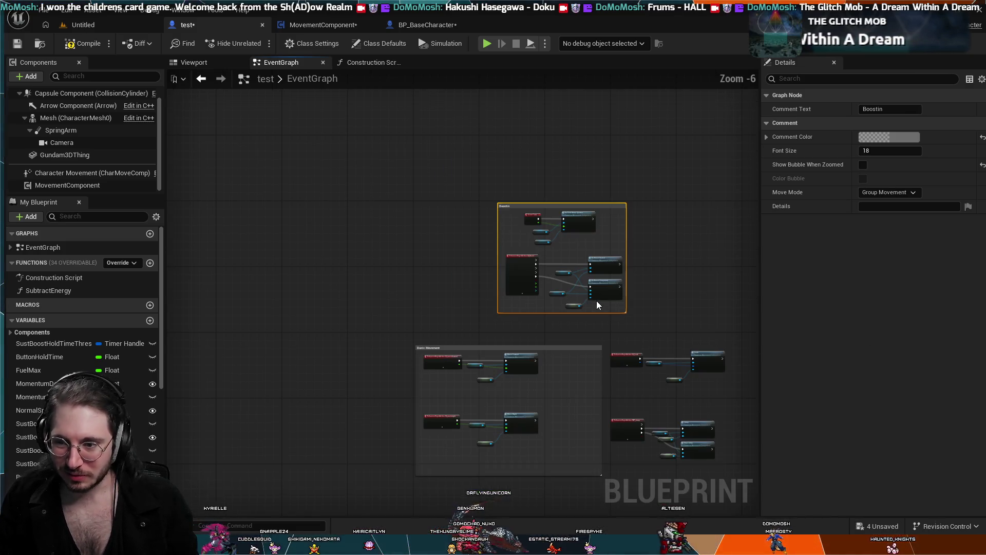
scroll(606, 315, up, 1)
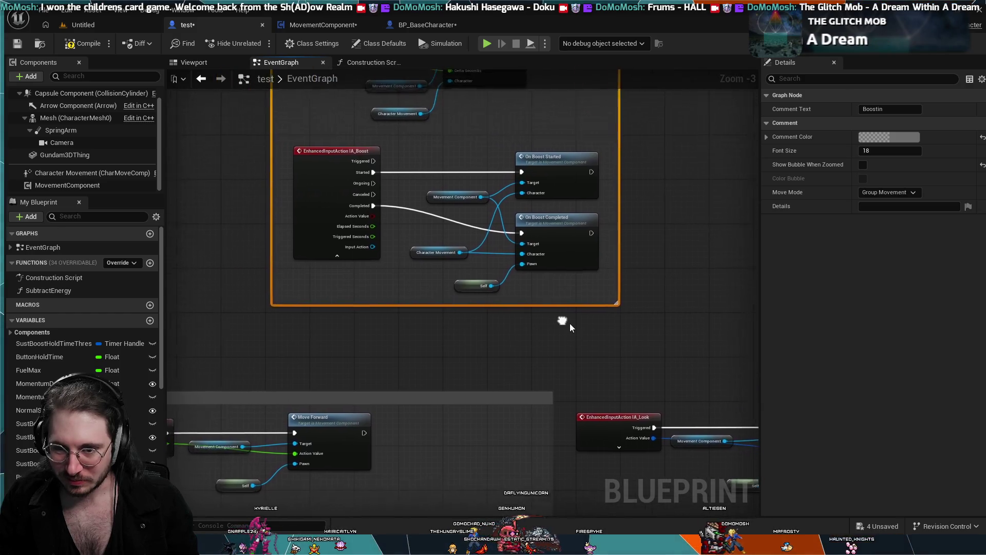
drag(489, 166, 363, 181)
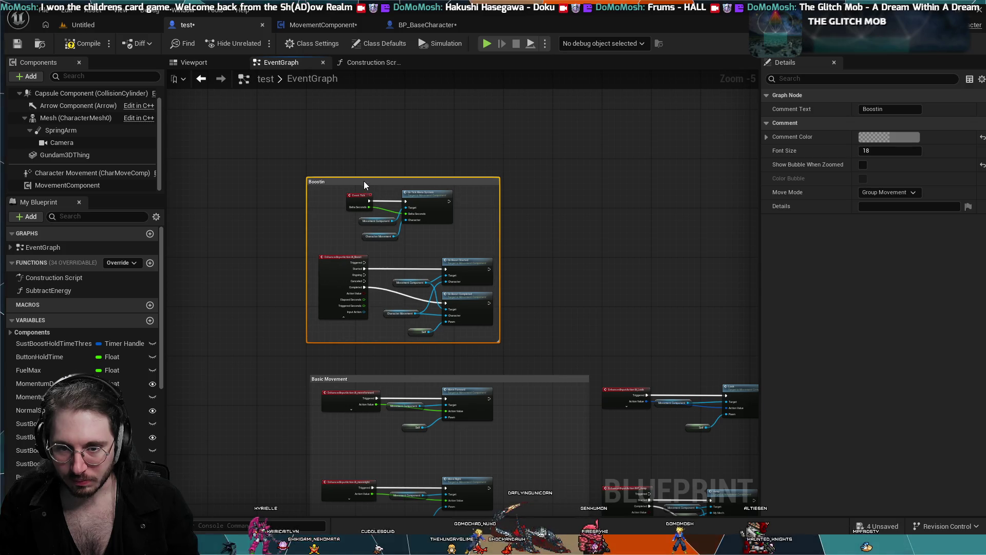
mouse_move(542, 304)
mouse_down()
mouse_move(476, 220)
mouse_move(489, 216)
mouse_up()
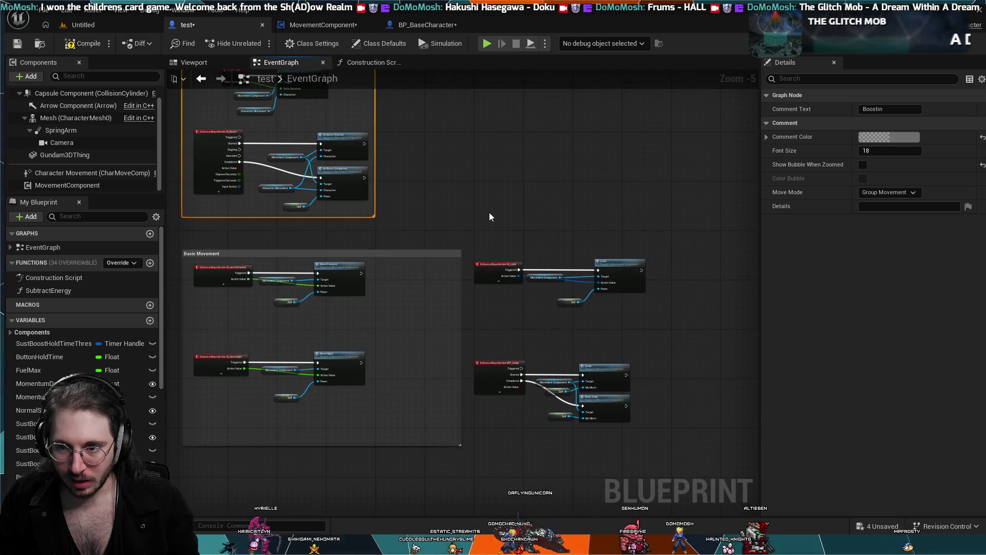
- Extend the Basic Movement comment downward to make room below the Move Right nodes
scroll(470, 248, up, 2)
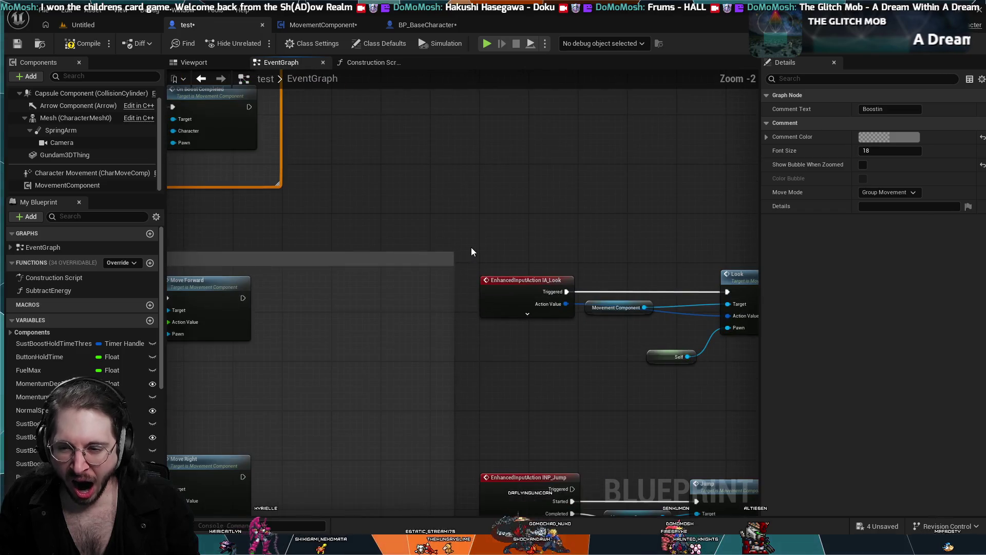
scroll(479, 247, down, 1)
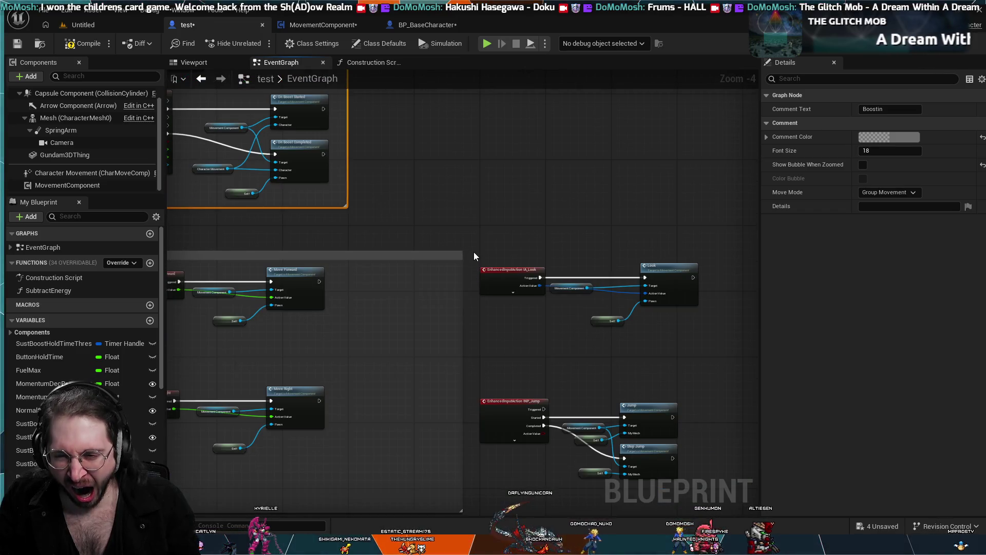
mouse_move(483, 309)
mouse_down()
mouse_move(559, 301)
mouse_move(507, 327)
mouse_move(531, 331)
mouse_move(538, 297)
mouse_up()
mouse_move(482, 388)
mouse_down()
mouse_move(501, 455)
mouse_move(497, 491)
mouse_up()
drag(653, 351, 449, 301)
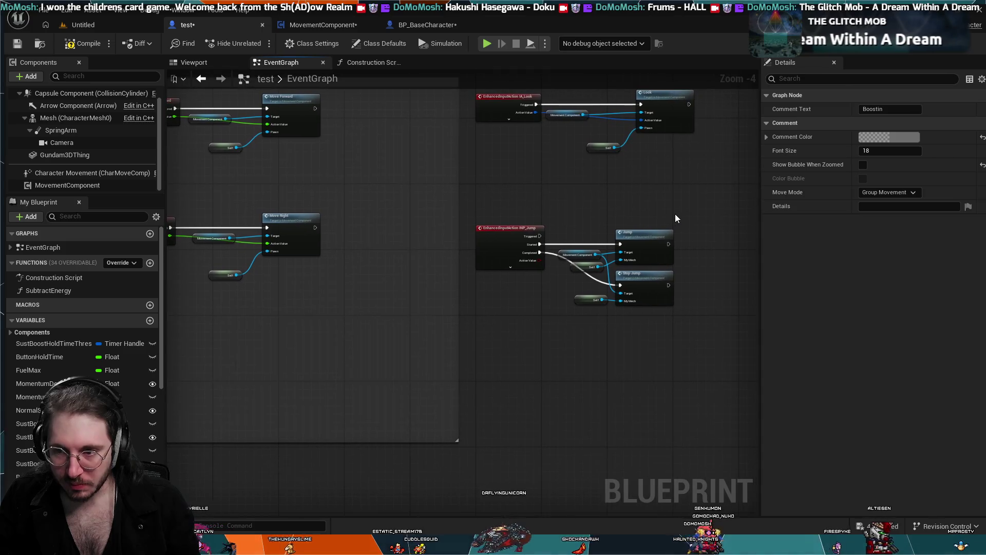
- Move the IA_Jump, Jump and Stop Jump nodes into Basic Movement under Move Right
mouse_move(675, 214)
mouse_down()
mouse_move(596, 308)
mouse_move(526, 331)
mouse_move(473, 334)
mouse_up()
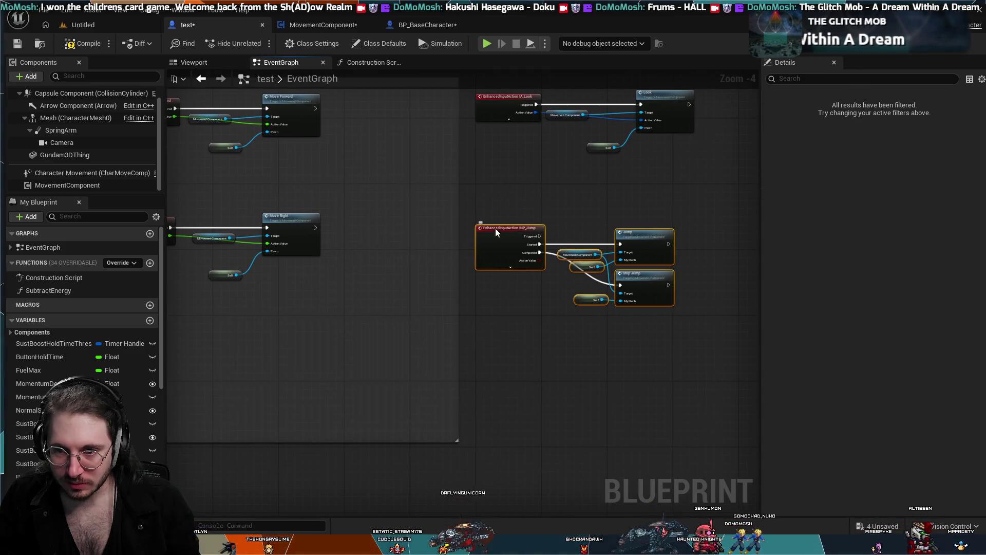
mouse_move(495, 228)
mouse_down()
mouse_move(310, 335)
mouse_move(169, 328)
mouse_move(236, 334)
mouse_move(227, 331)
mouse_up()
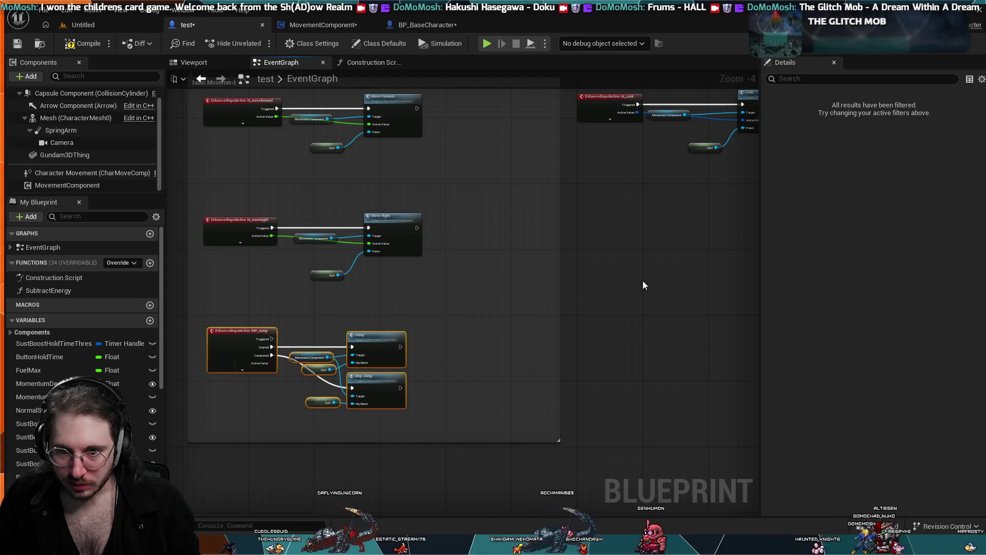
click(630, 254)
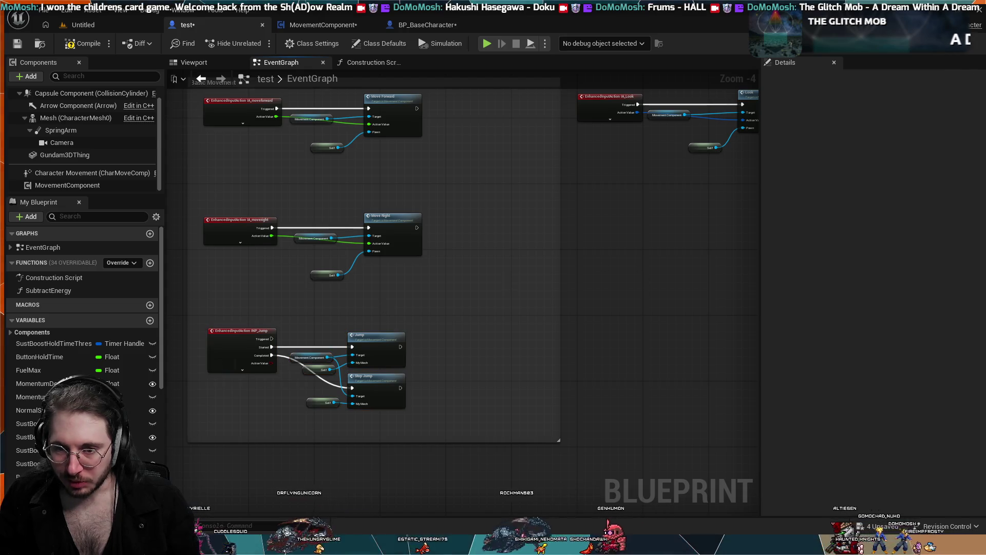
mouse_move(530, 275)
mouse_down()
mouse_move(510, 463)
mouse_move(490, 390)
mouse_up()
mouse_move(405, 257)
mouse_down()
mouse_move(477, 429)
mouse_move(489, 399)
mouse_up()
drag(292, 528, 273, 498)
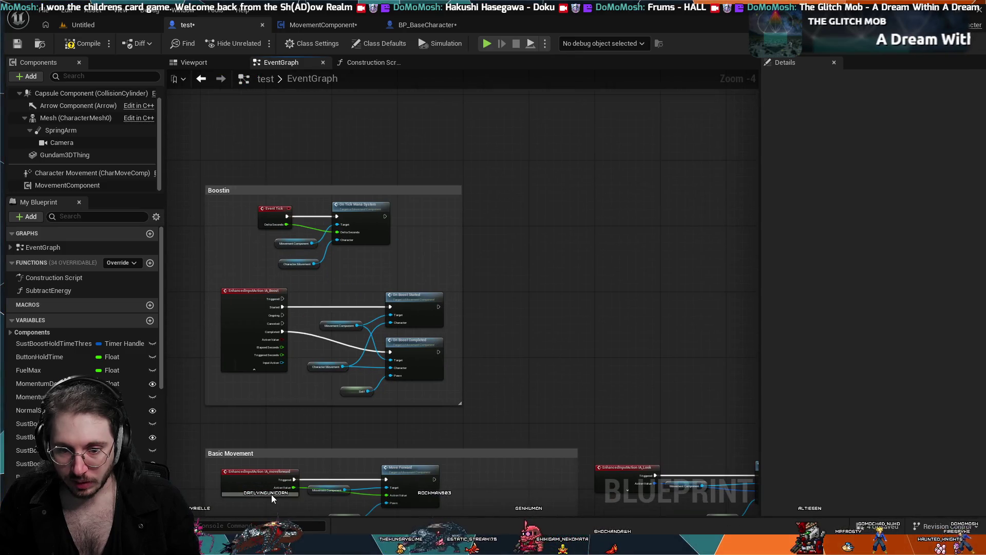